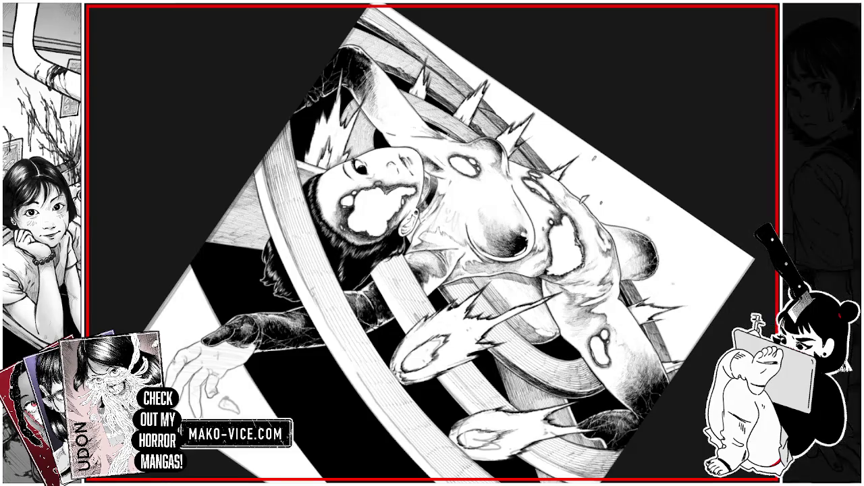
Step: Rotate the canvas, check the figure up close, and ink a short vertical stroke on its lower body
{"action": "key", "text": "asciicircum"}
{"action": "key", "text": "asciicircum"}
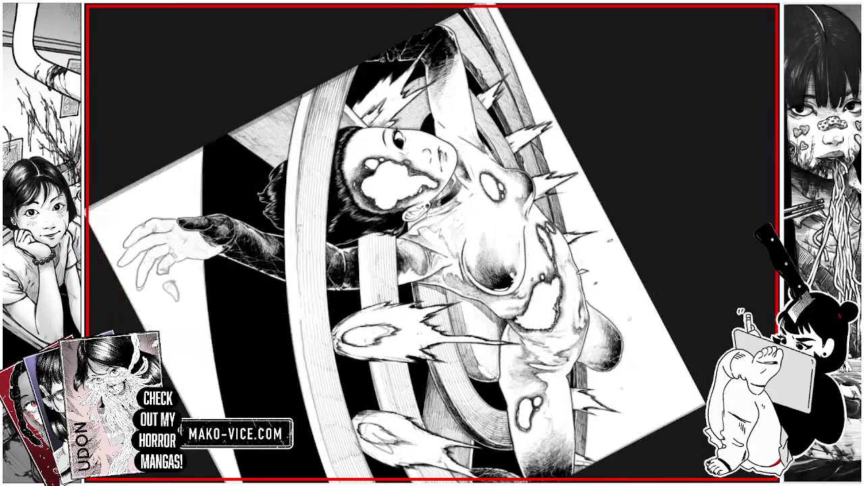
{"action": "key", "text": "ctrl+plus"}
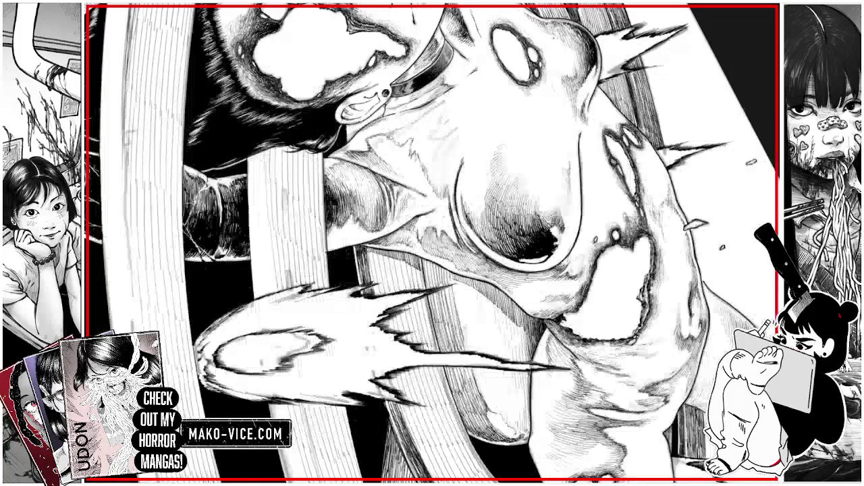
{"action": "key", "text": "ctrl+minus"}
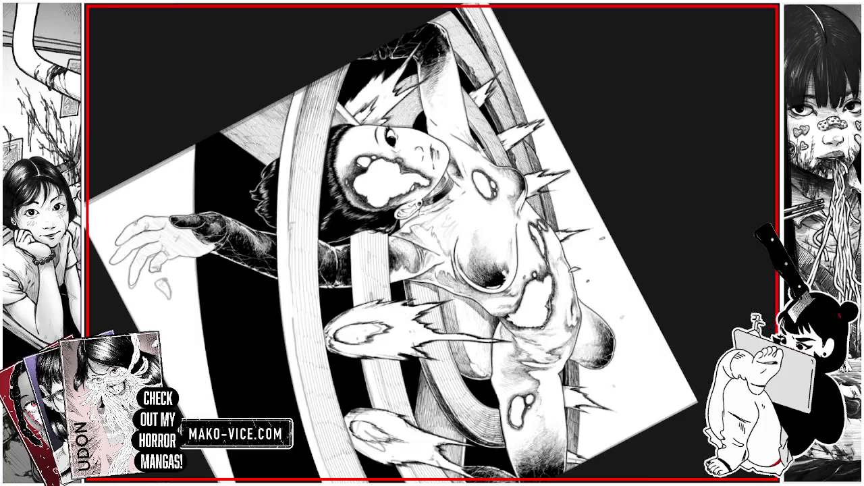
{"action": "left_click_drag", "start_coordinate": [446, 304], "coordinate": [446, 326]}
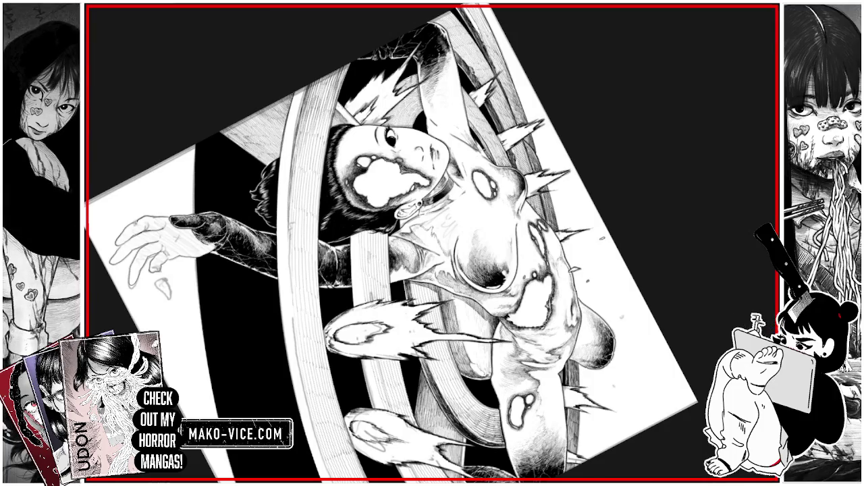
Step: Hatch five short vertical ink strokes down the right side of the figure's torso
{"action": "left_click_drag", "start_coordinate": [443, 289], "coordinate": [448, 302]}
{"action": "left_click_drag", "start_coordinate": [440, 289], "coordinate": [441, 303]}
{"action": "left_click_drag", "start_coordinate": [443, 289], "coordinate": [443, 300]}
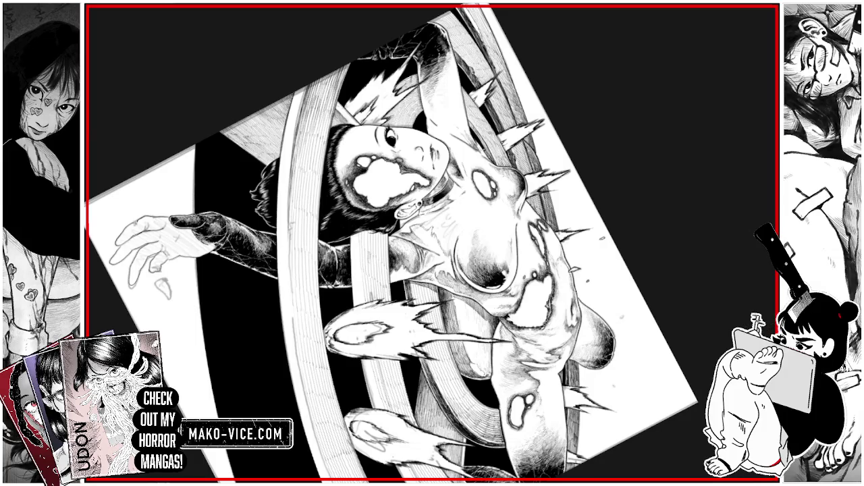
{"action": "left_click_drag", "start_coordinate": [447, 293], "coordinate": [447, 305]}
{"action": "mouse_move", "coordinate": [449, 293]}
{"action": "left_mouse_down"}
{"action": "mouse_move", "coordinate": [456, 319]}
{"action": "mouse_move", "coordinate": [446, 329]}
{"action": "left_mouse_up"}
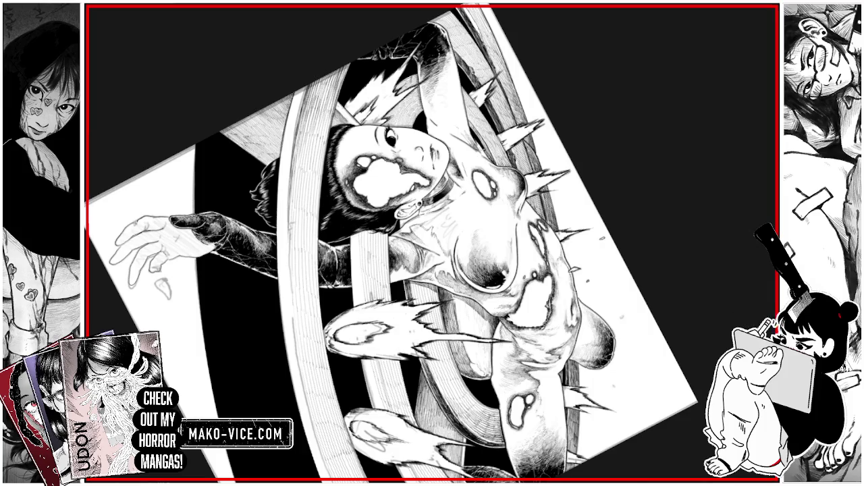